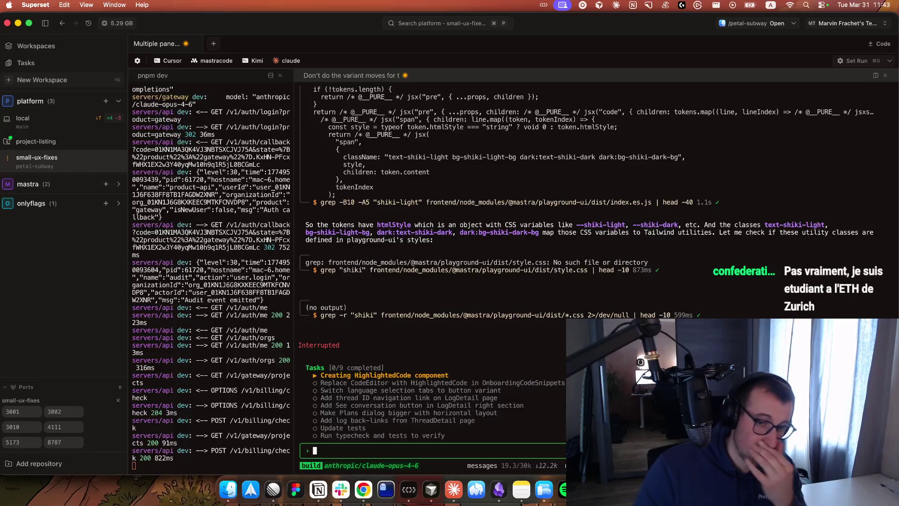
- Send the drafted message to the coding agent and switch to the Obsidian notes
key(Return)
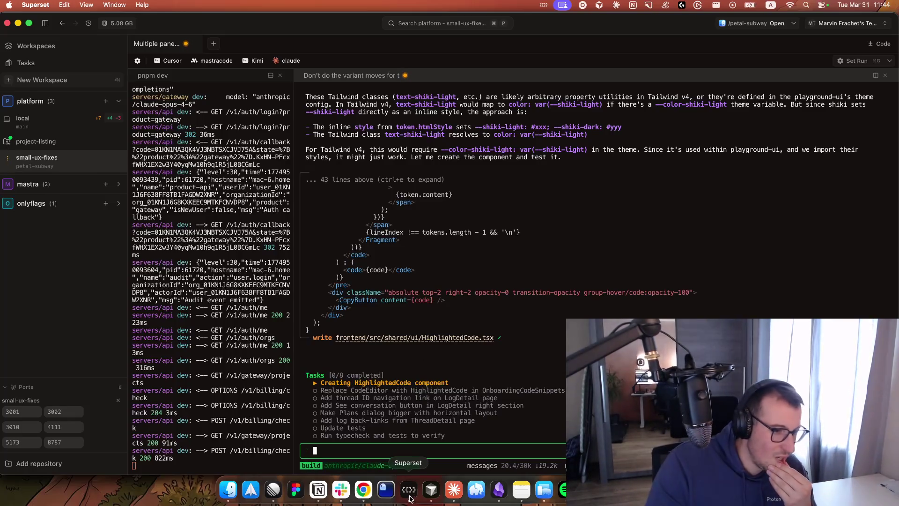
click(499, 489)
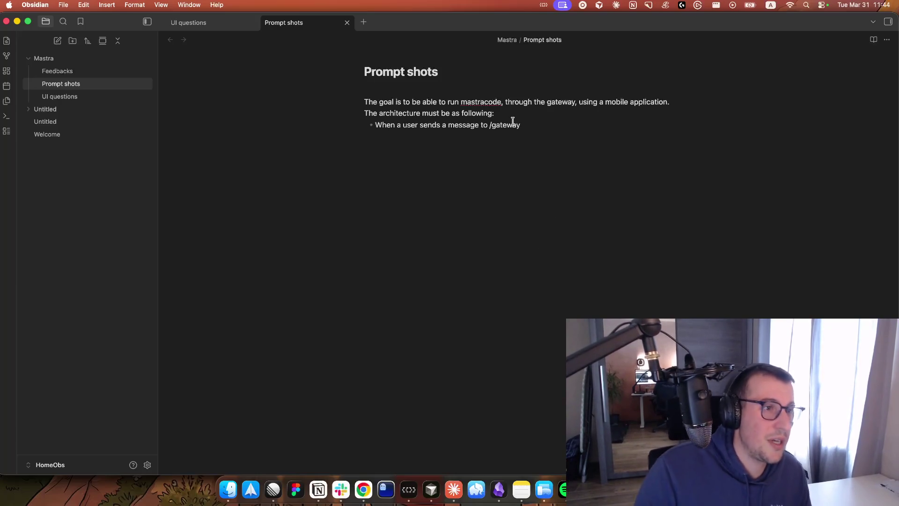
- Replace /gateway with /chat-completion, then copy and remove the parenthesised package path before the header-check note
key(alt+BackSpace)
text(c)
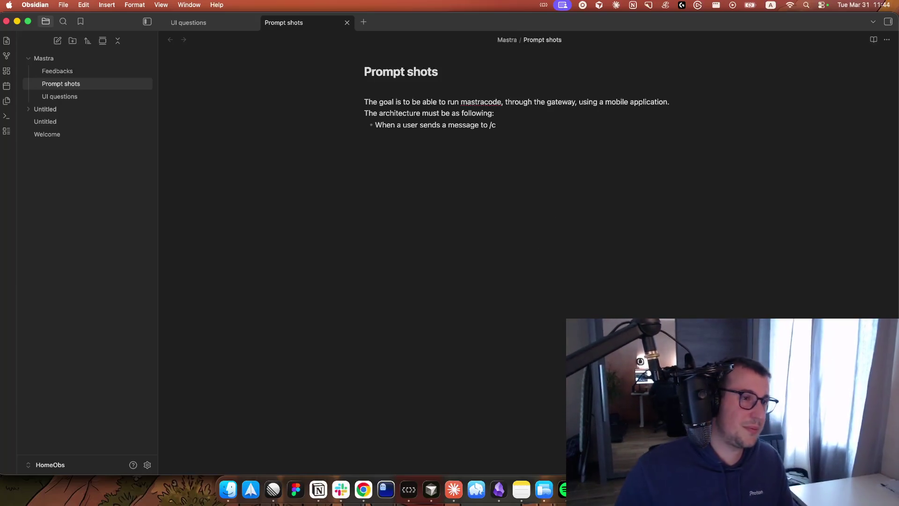
text(hat-completio)
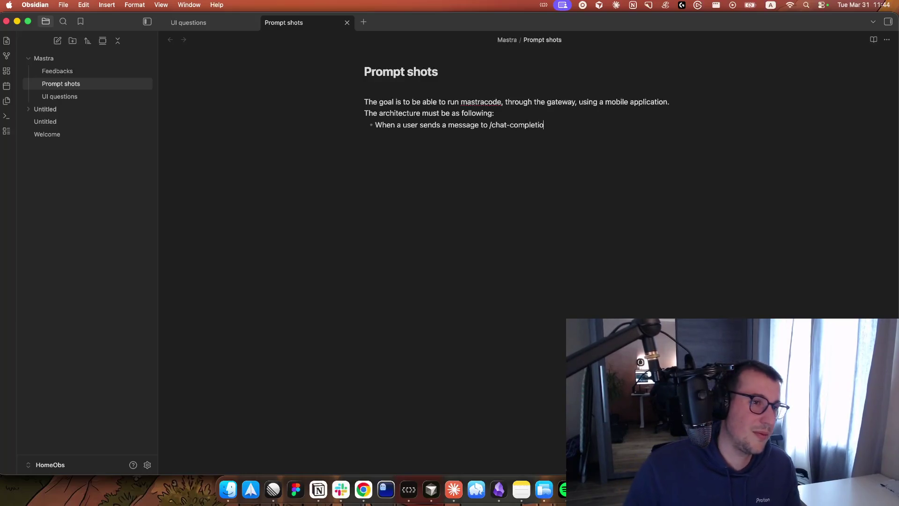
text(n)
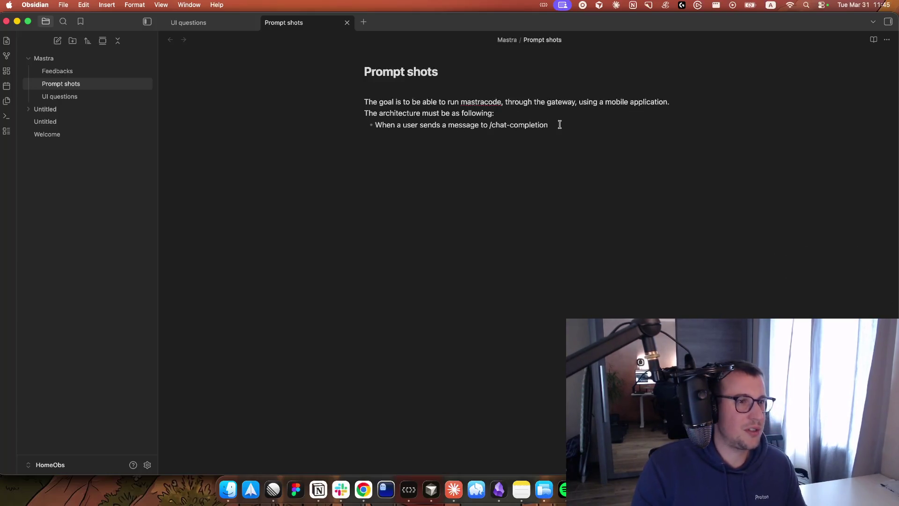
text(AND t)
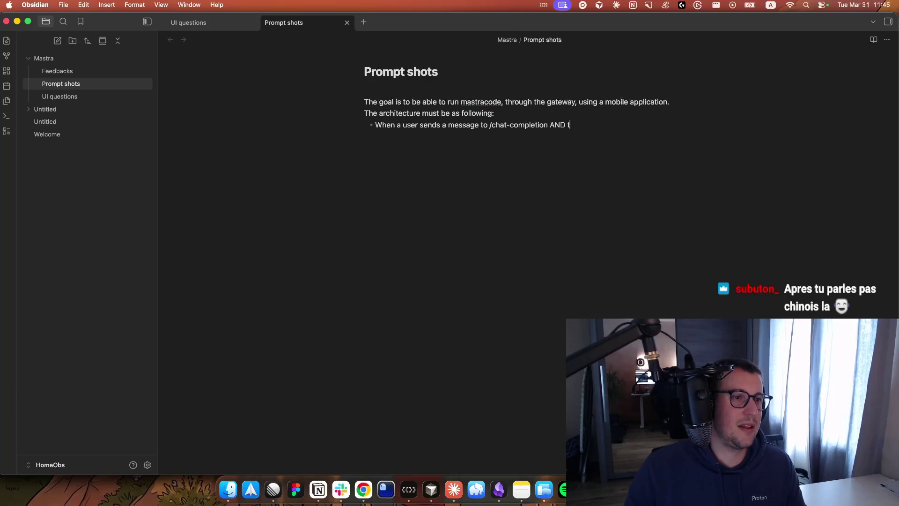
text(he)
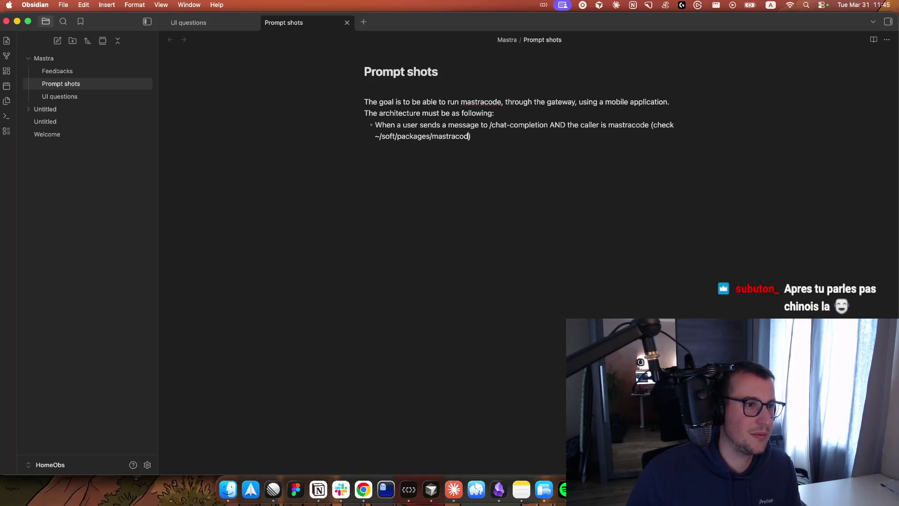
key(BackSpace)
key(BackSpace)
key(BackSpace)
text(acode)
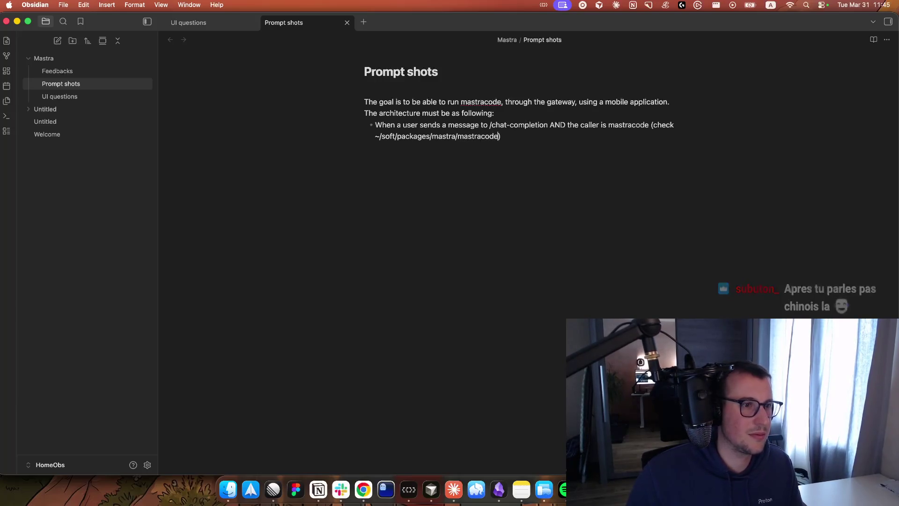
drag(375, 135, 502, 135)
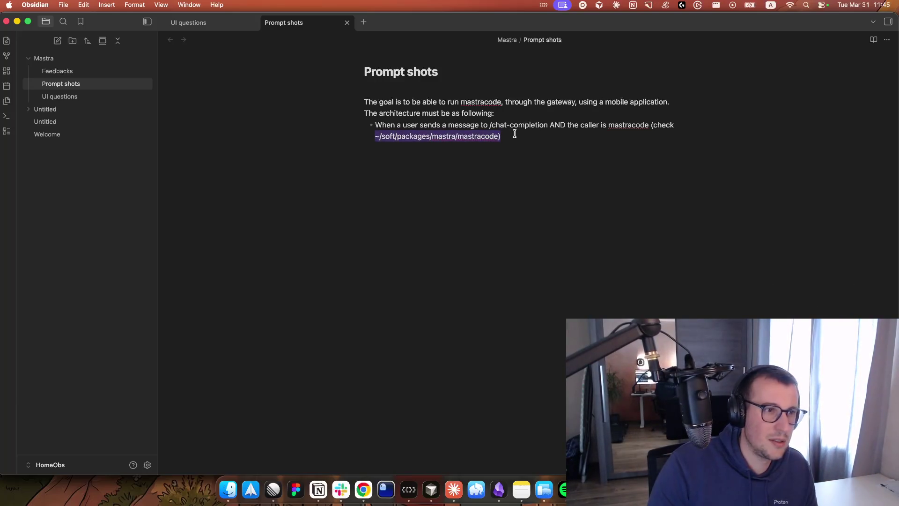
key(super+c)
key(BackSpace)
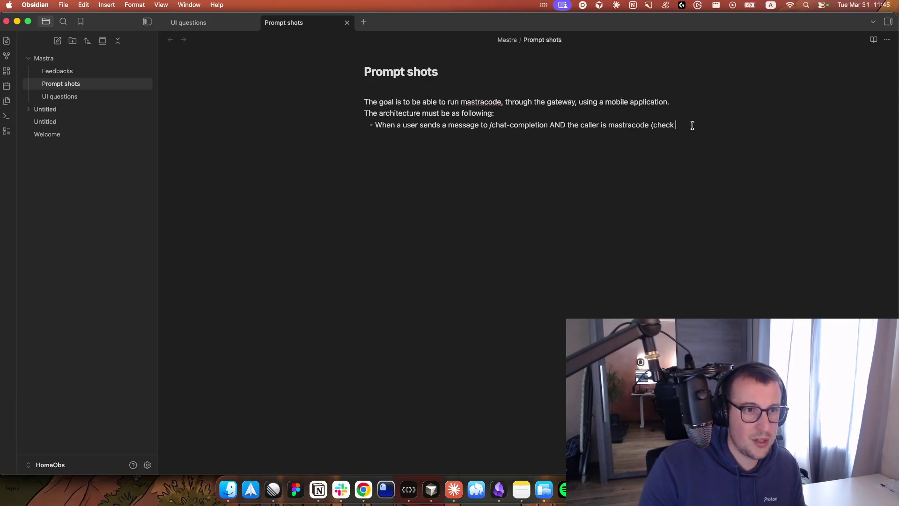
text(mastracode codebase tos)
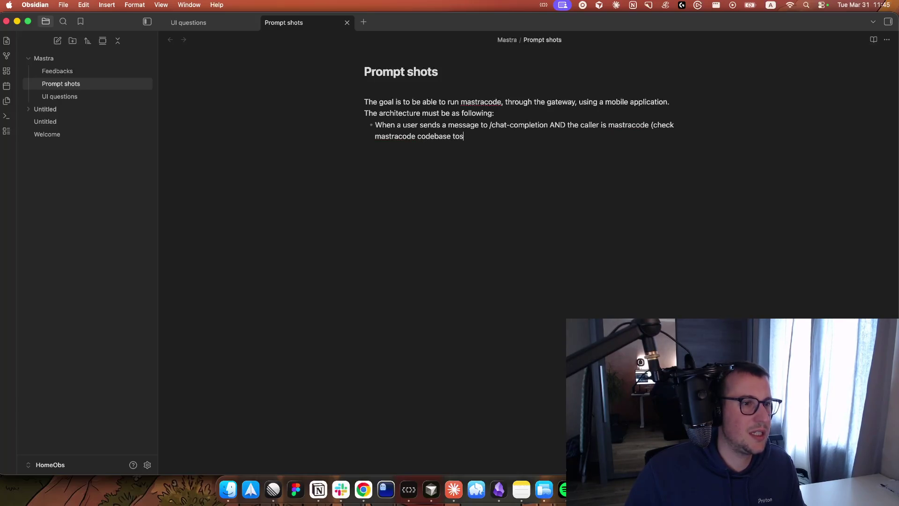
text(f a header is sent about it)
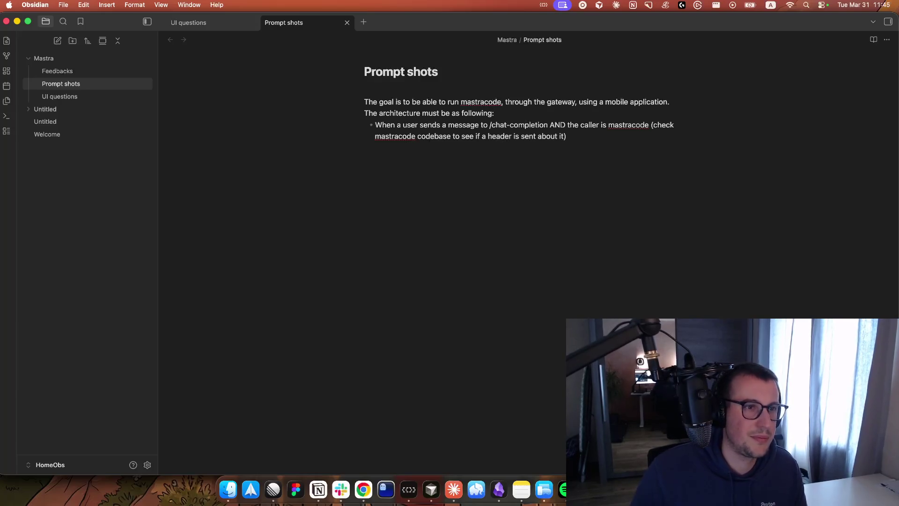
- Add spacing after the goal line and give Mastracode its own bullet at ~/soft/mastra/mastracode
key(Up)
key(Up)
key(Up)
key(super+Right)
key(Return)
key(Return)
key(Return)
key(Up)
text(Firs)
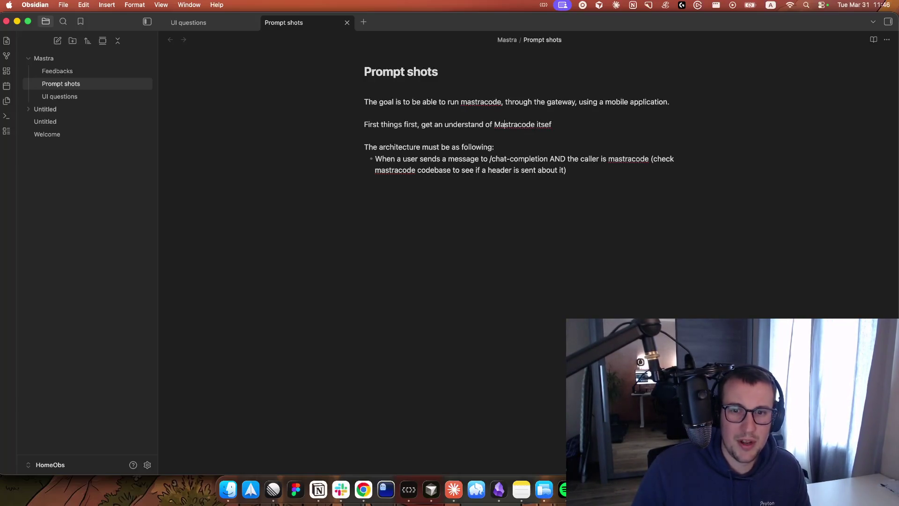
key(Left)
key(Left)
key(Return)
text(-)
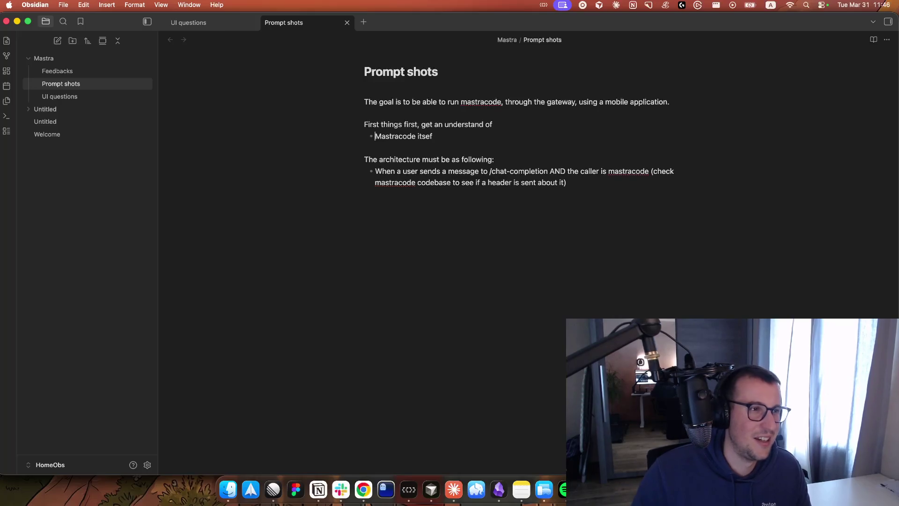
key(super+Right)
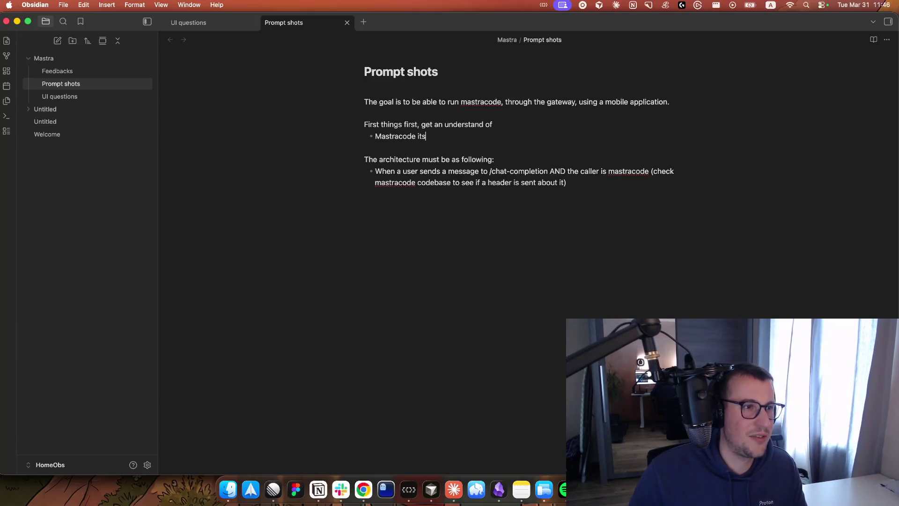
text(elf thanksto ~/soft/packages/mastra/mastracode))
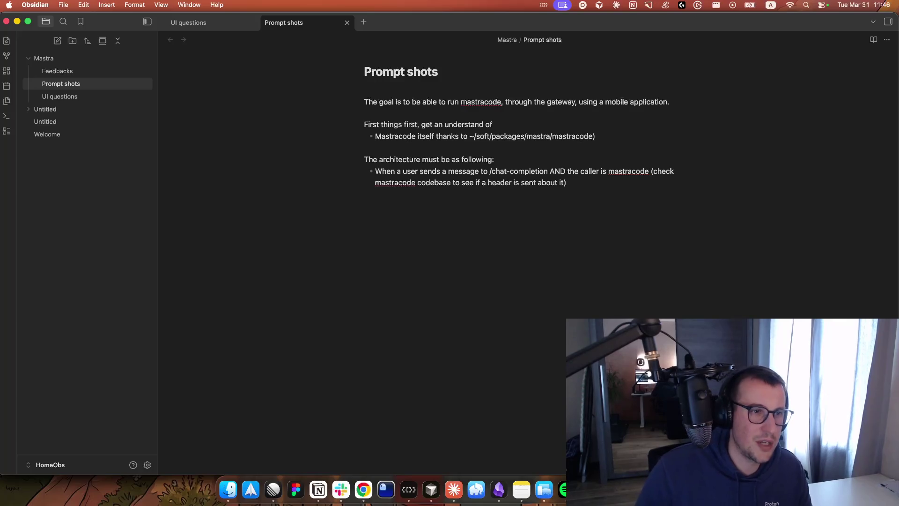
- Add the harness bullet at ~/soft/mastra/packages/core, then switch to the Superset terminal
key(Return)
text(Mastra harness thanks to)
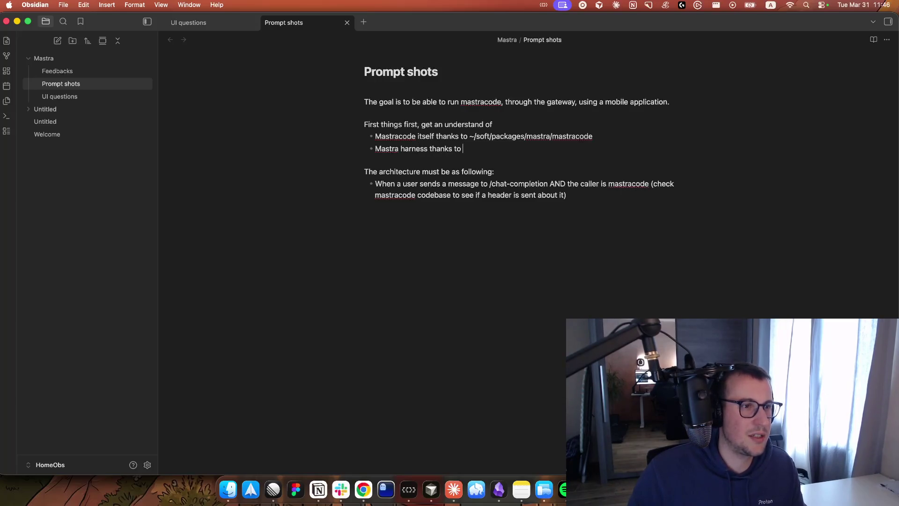
text(~/soft/pac)
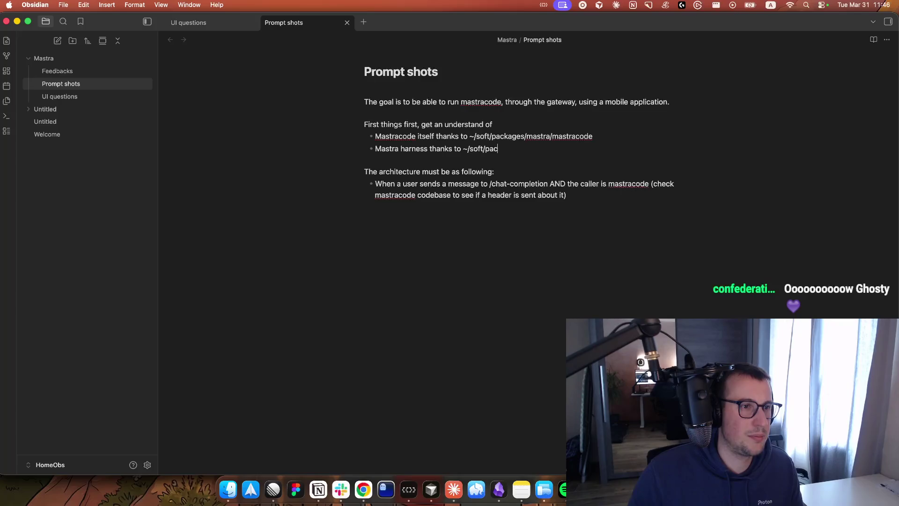
text(mastpackages/mastra/)
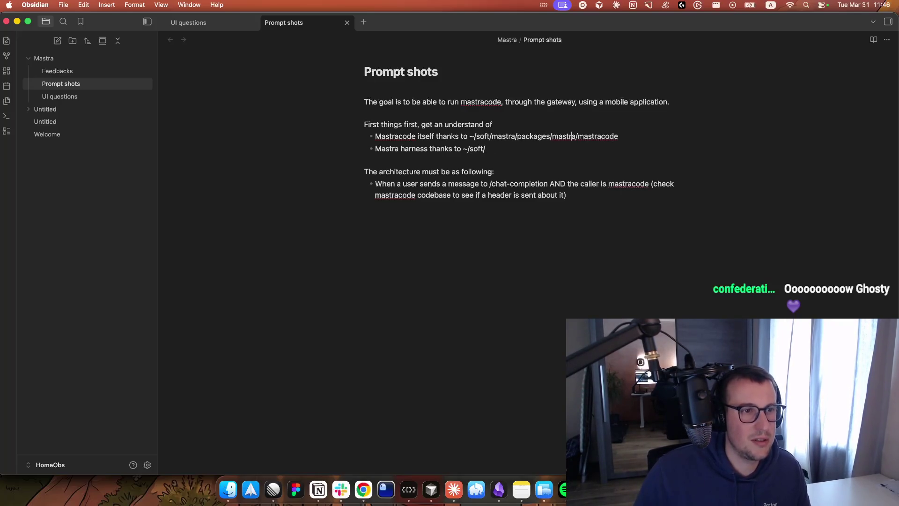
key(BackSpace)
key(BackSpace)
key(BackSpace)
key(BackSpace)
key(BackSpace)
key(BackSpace)
key(BackSpace)
key(BackSpace)
key(BackSpace)
key(BackSpace)
key(BackSpace)
key(BackSpace)
text(mastra/packages/core)
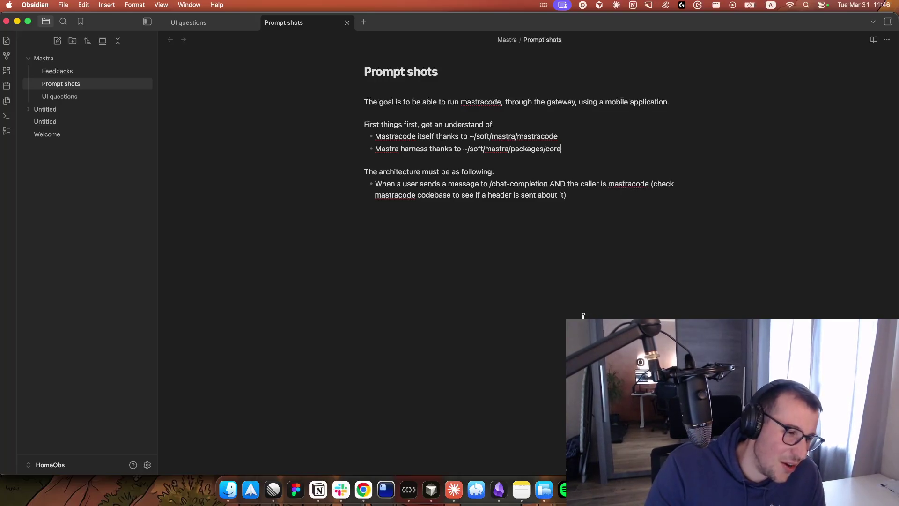
key(super+Tab)
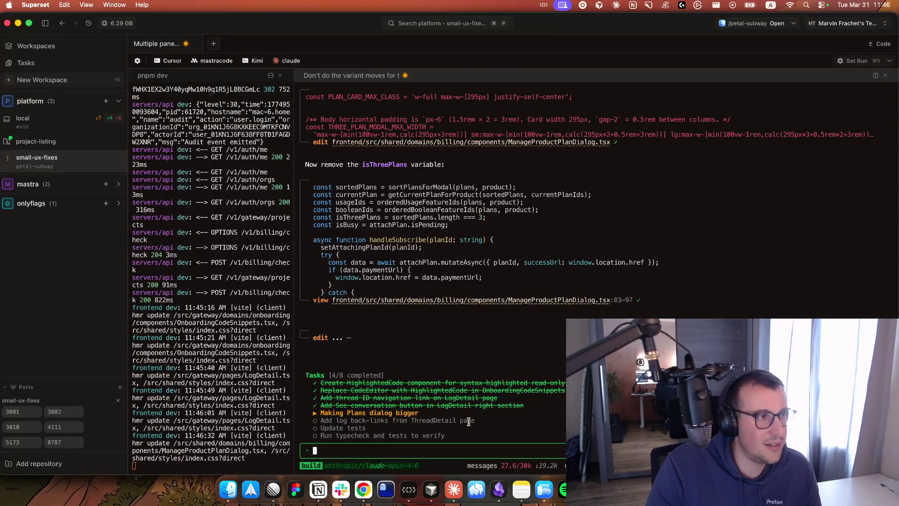
- Glance at the Excalidraw context-window diagram in Chrome and return to the Prompt shots note
click(364, 490)
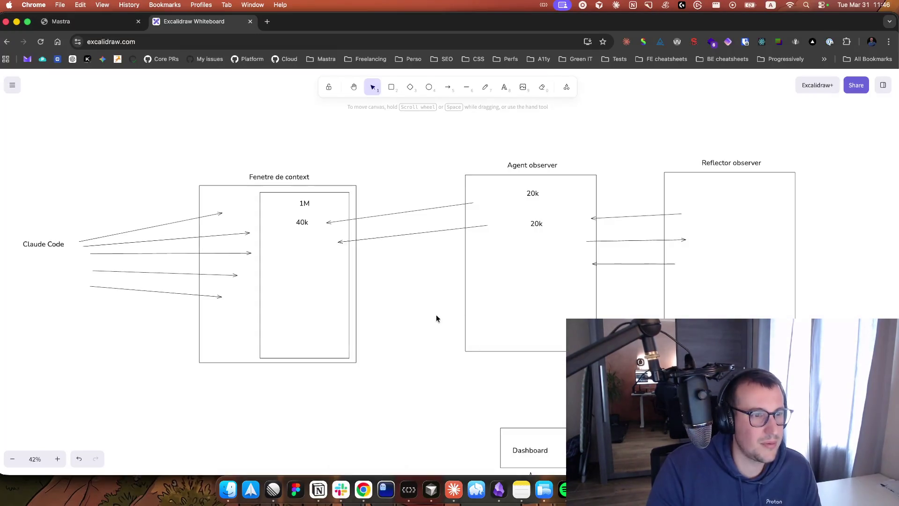
click(498, 490)
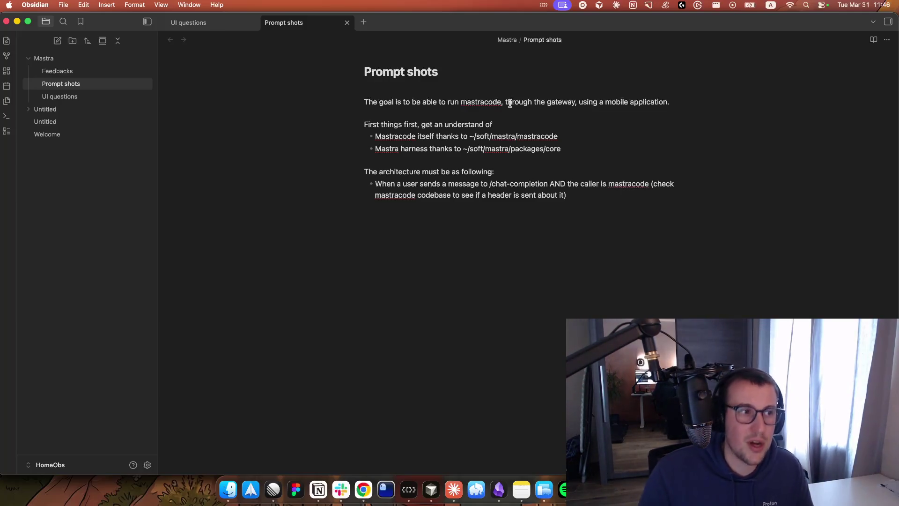
- Extend the architecture bullet: a message MUST be sent to a pub/sub redis queue informing connected users
click(511, 169)
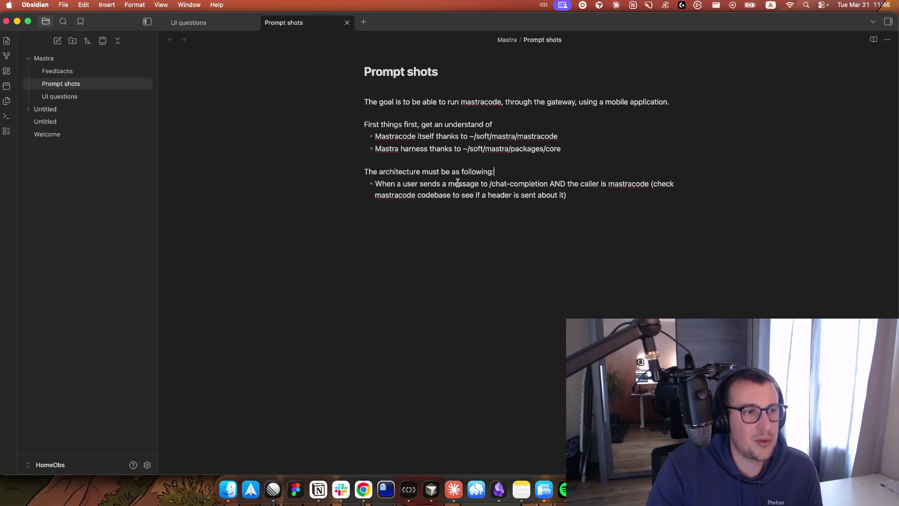
click(508, 184)
text(-)
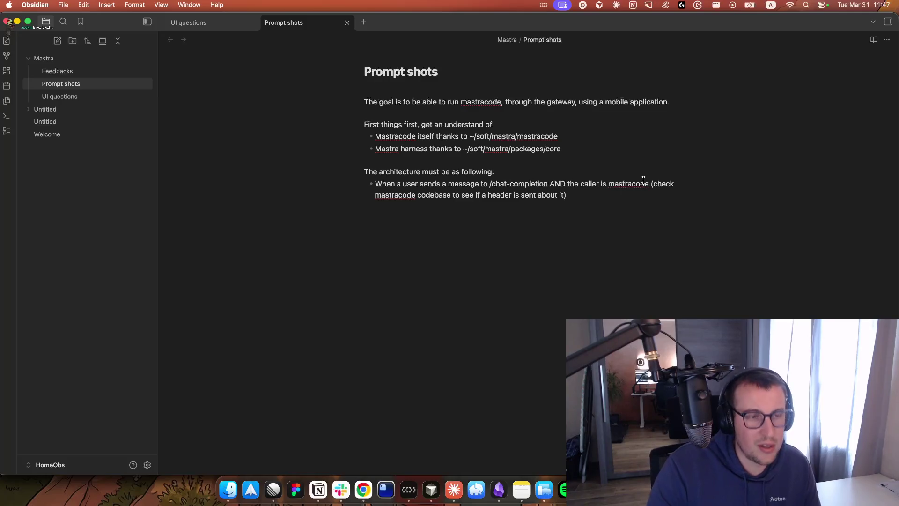
click(566, 195)
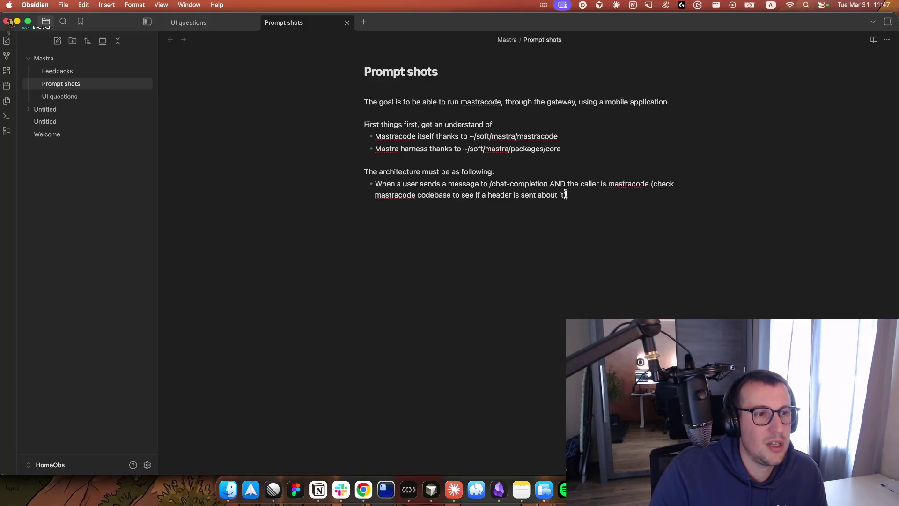
text(, w)
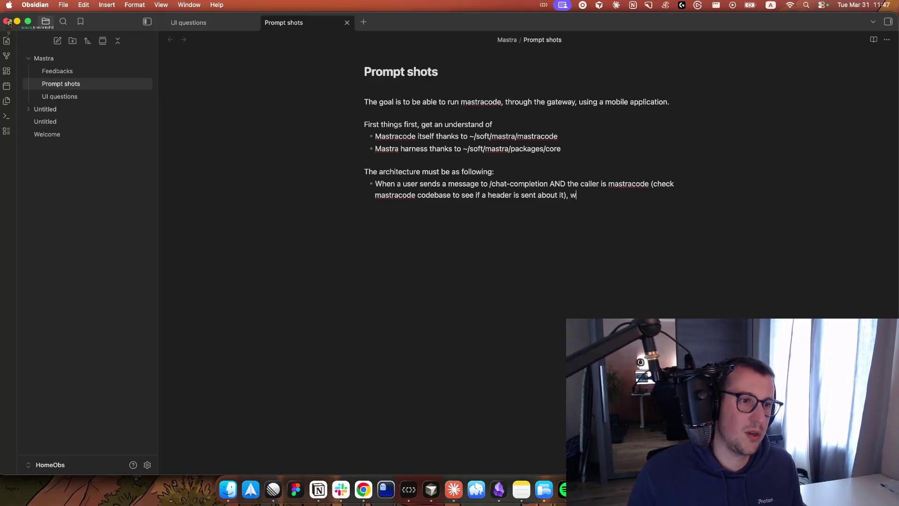
text(e MUST sen)
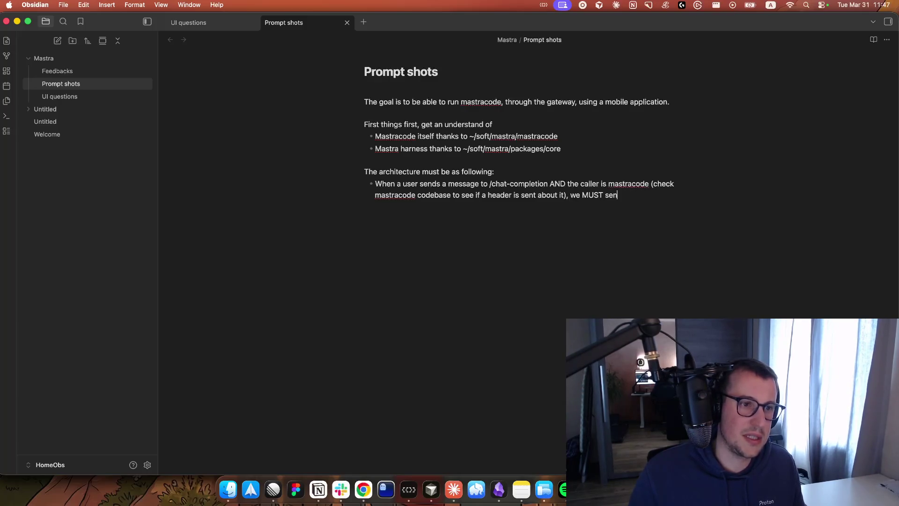
text(d a message )
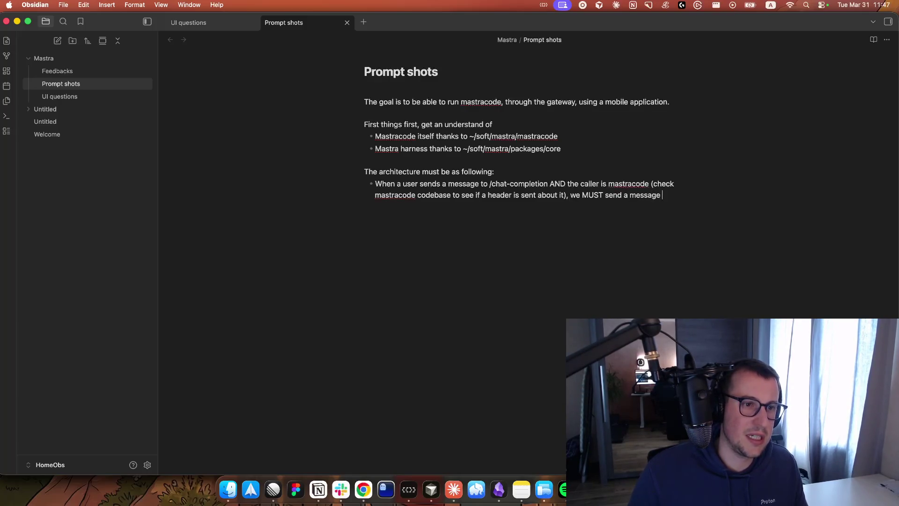
text(to a pub/sub redis queue to inform)
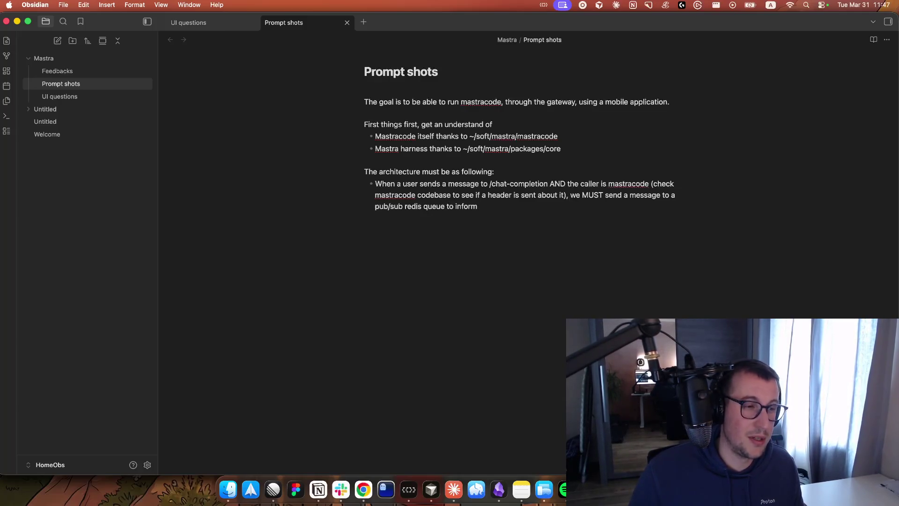
text(connected users)
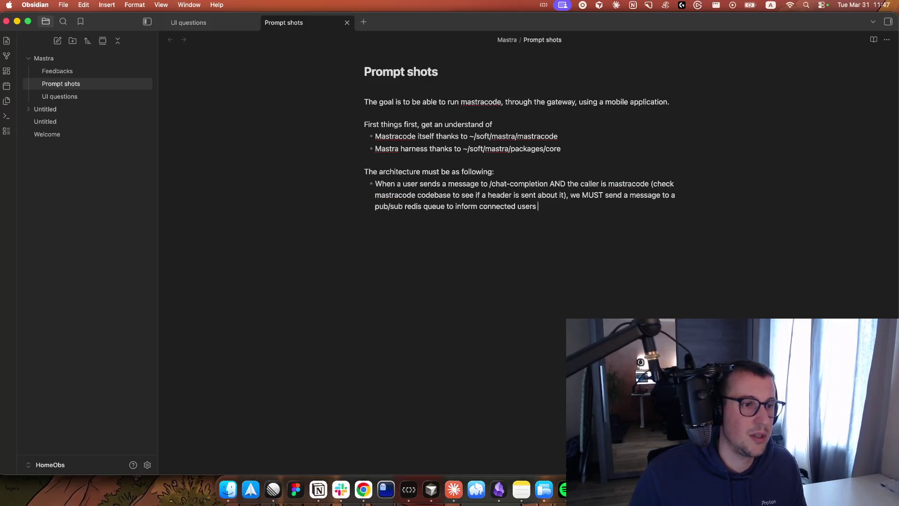
key(BackSpace)
key(BackSpace)
key(BackSpace)
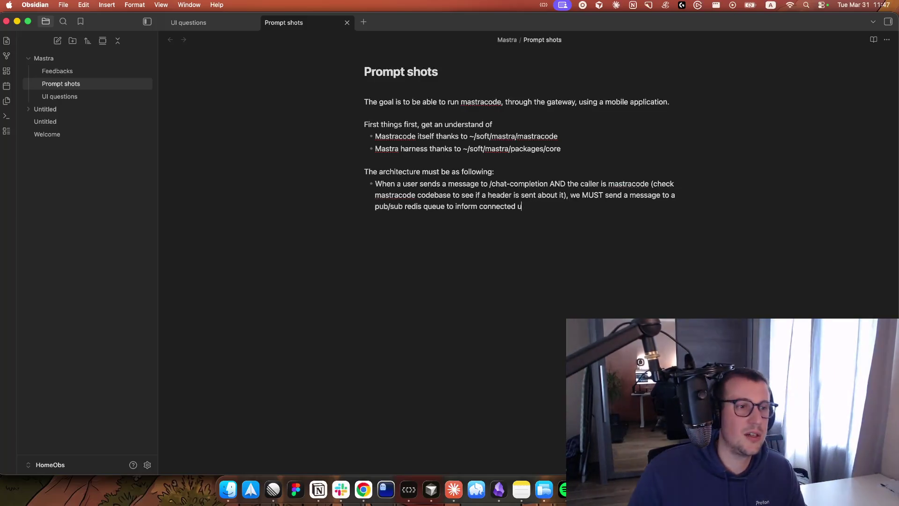
text(ser from a s)
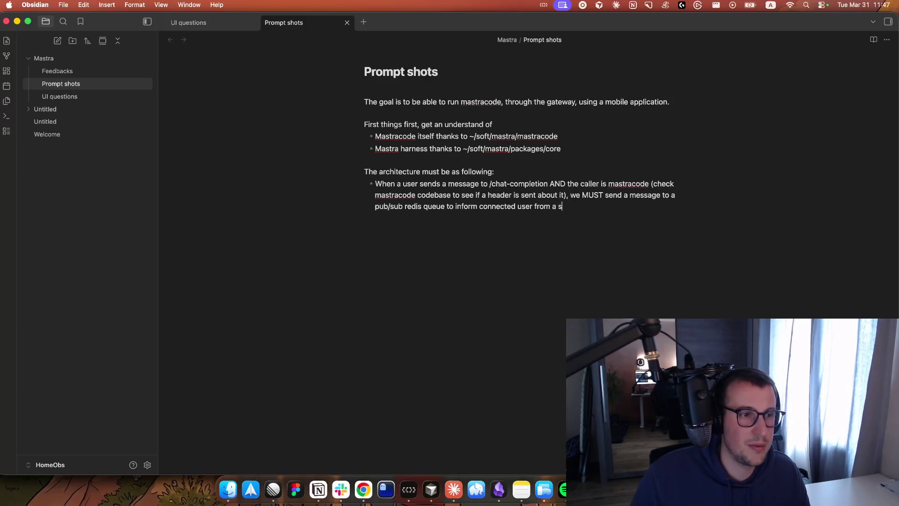
key(BackSpace)
key(BackSpace)
key(BackSpace)
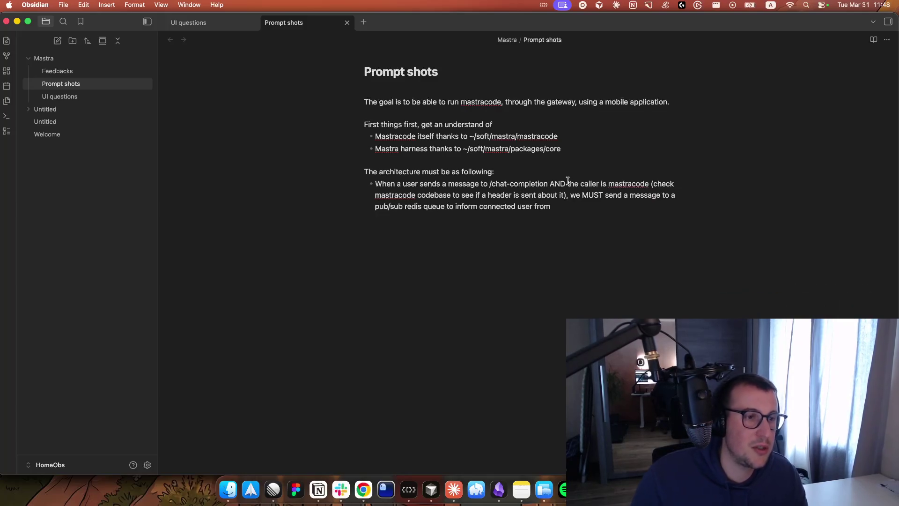
- Erase the mistyped text after 'from' and begin the websocket wording for the connected user
key(BackSpace)
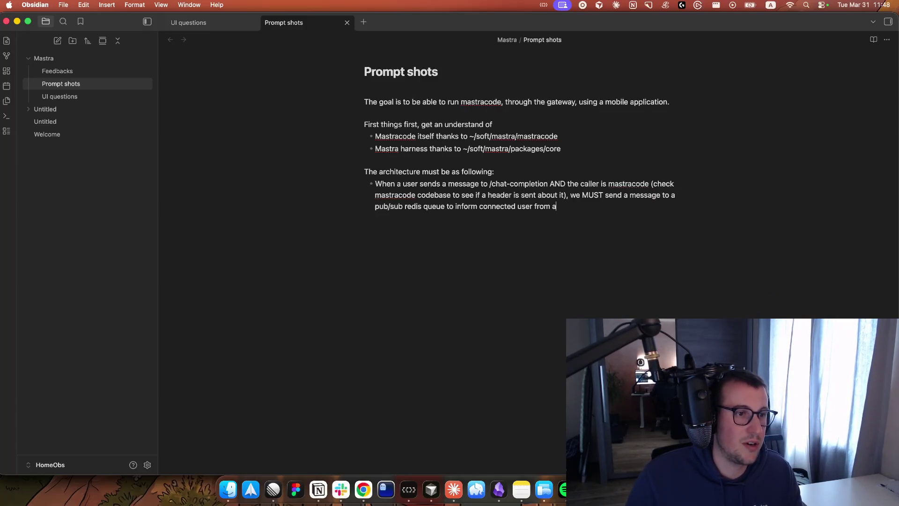
text(vb)
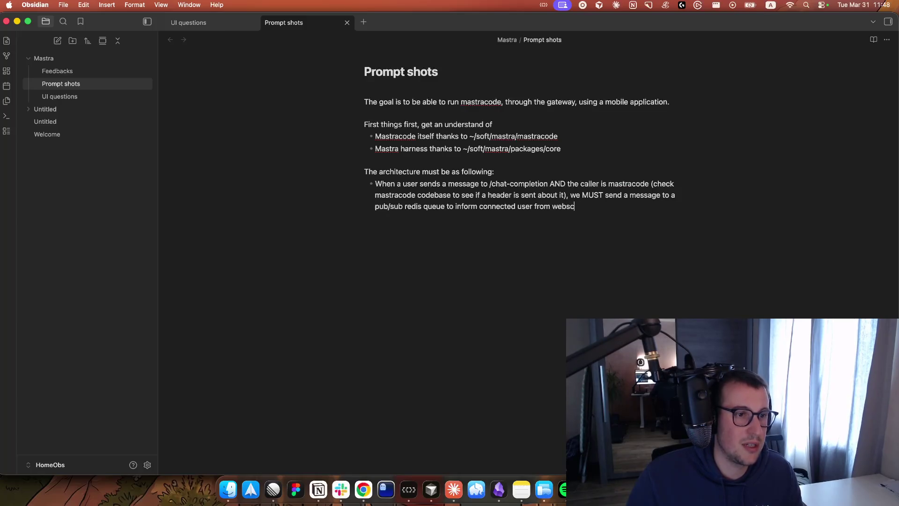